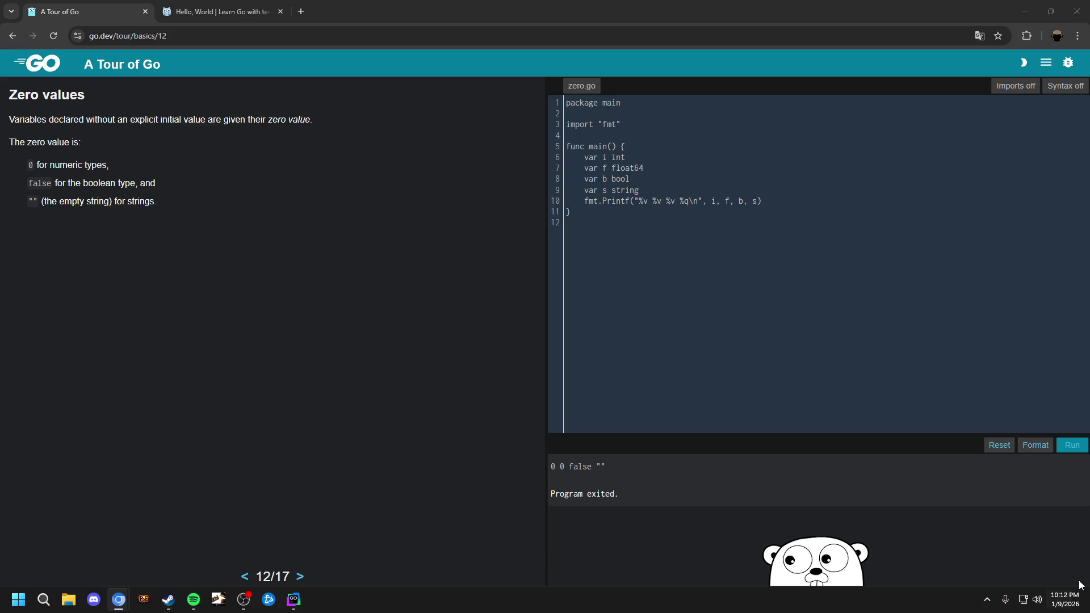
After switching between Steam and the browser, page forward to the Type conversions lesson (13/17).
{"action": "left_click", "coordinate": [1070, 604]}
{"action": "left_click", "coordinate": [372, 306]}
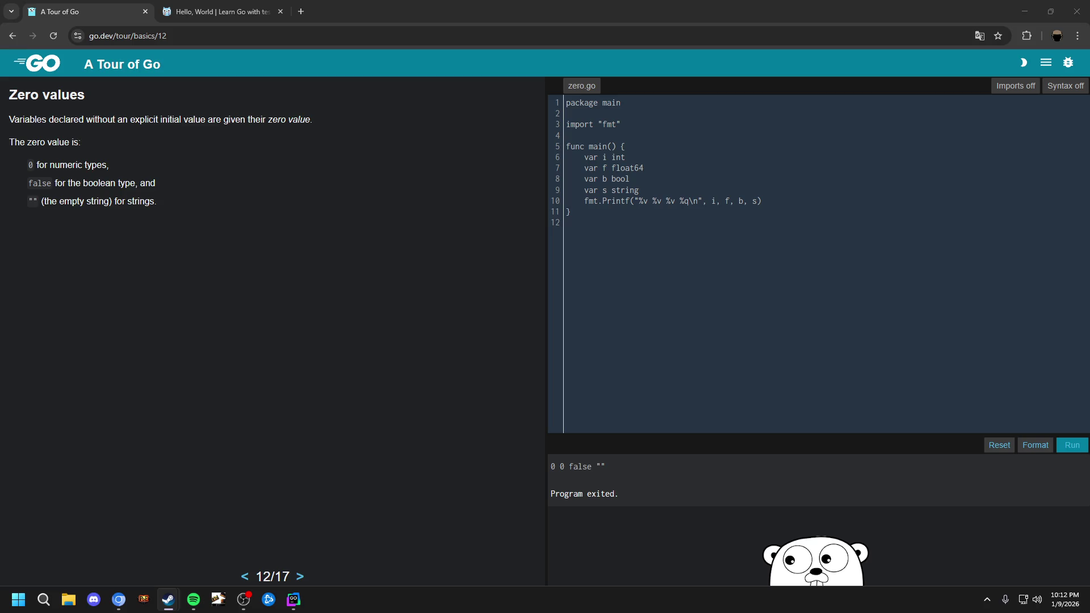
{"action": "key", "text": "alt+Tab"}
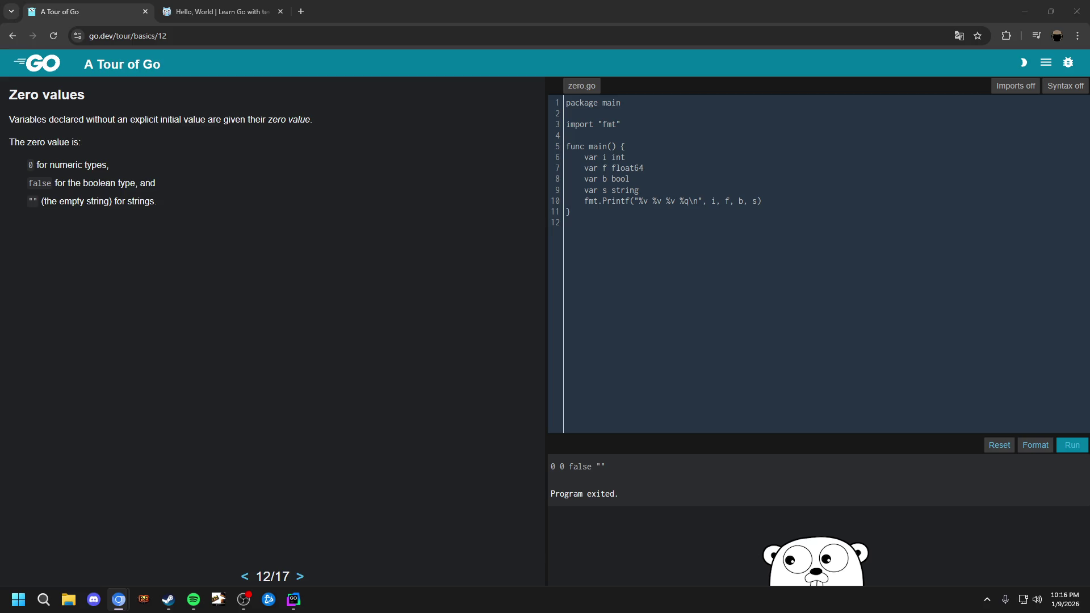
{"action": "left_click", "coordinate": [168, 599]}
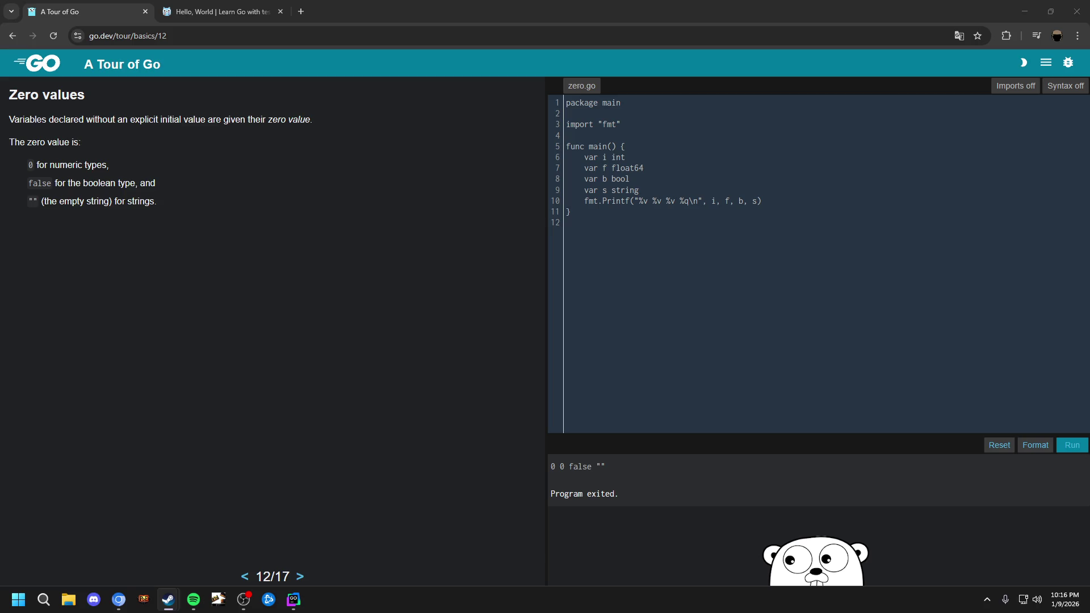
{"action": "left_click", "coordinate": [119, 599]}
{"action": "left_click", "coordinate": [445, 245]}
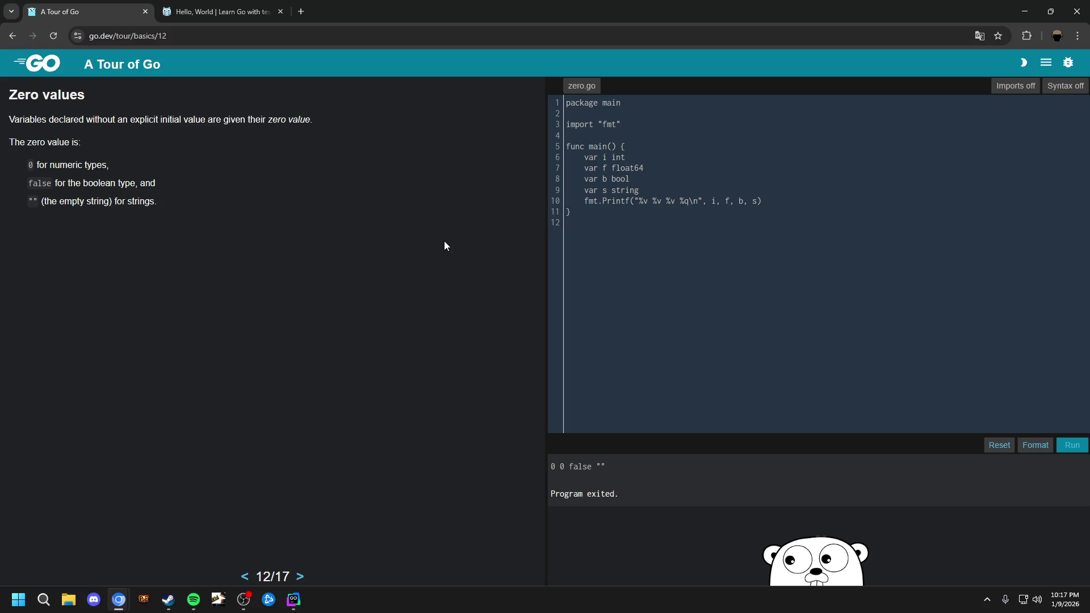
{"action": "key", "text": "Page_Down"}
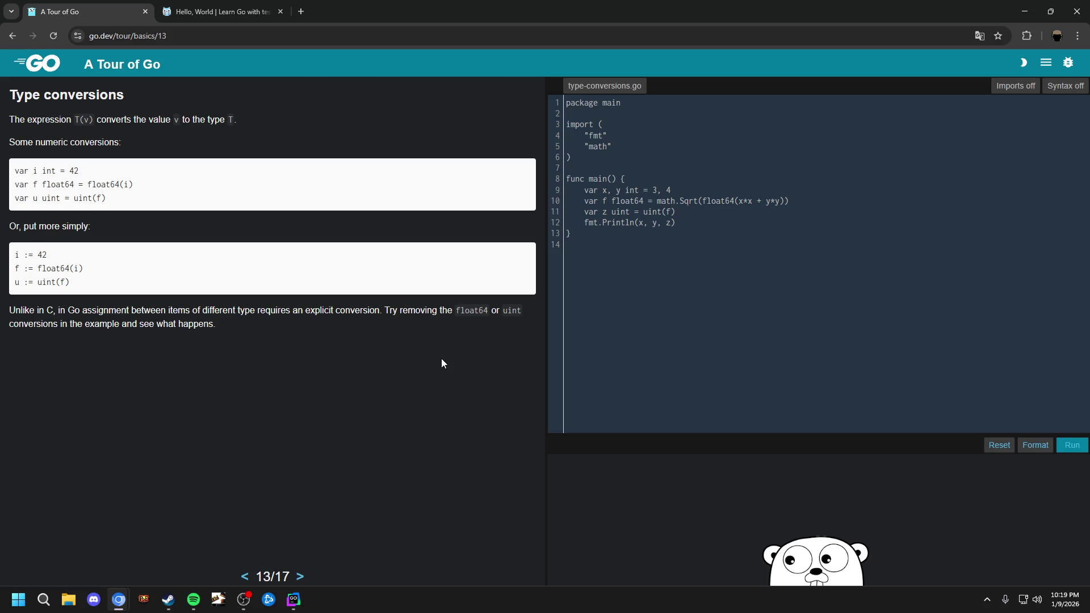
Page forward to lesson 14/17, Type inference, showing type-inference.go with v := 42.
{"action": "key", "text": "Page_Down"}
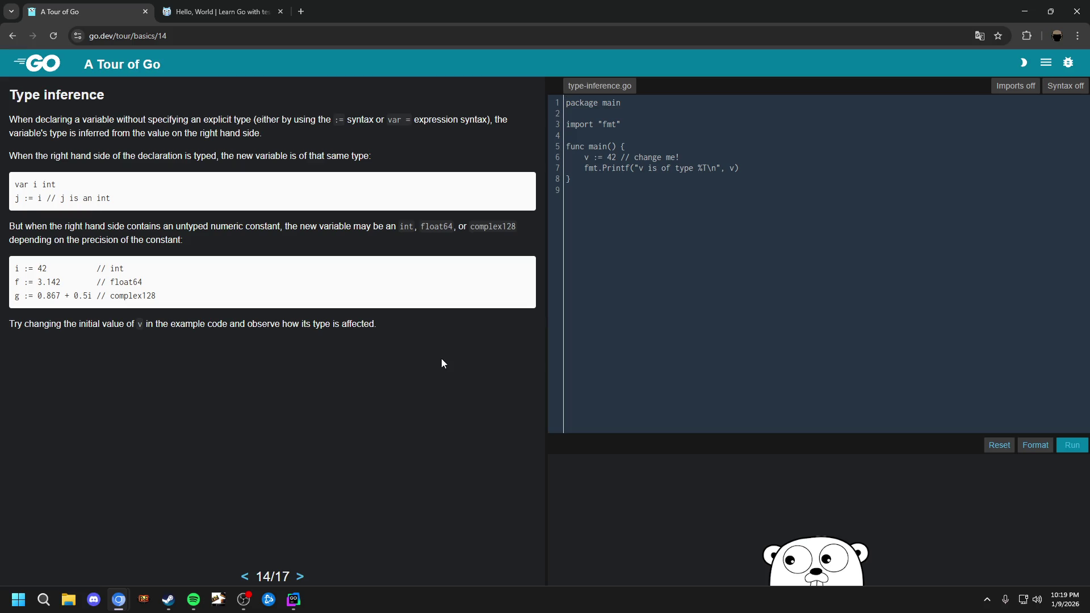
Page forward to the Constants lesson (15/17), then bring Steam to the front.
{"action": "key", "text": "Page_Down"}
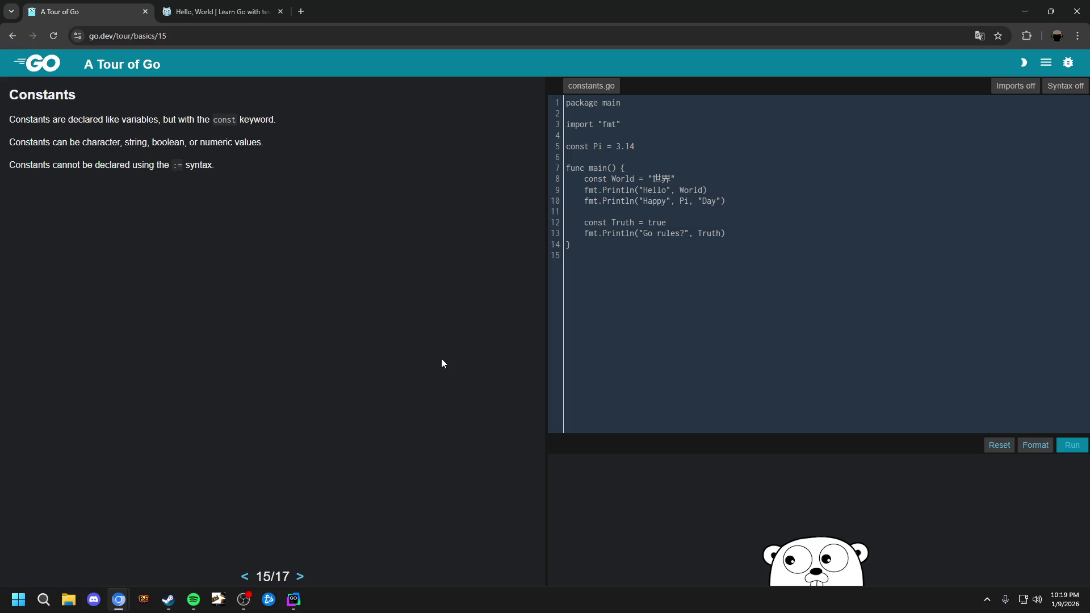
{"action": "left_click", "coordinate": [168, 599]}
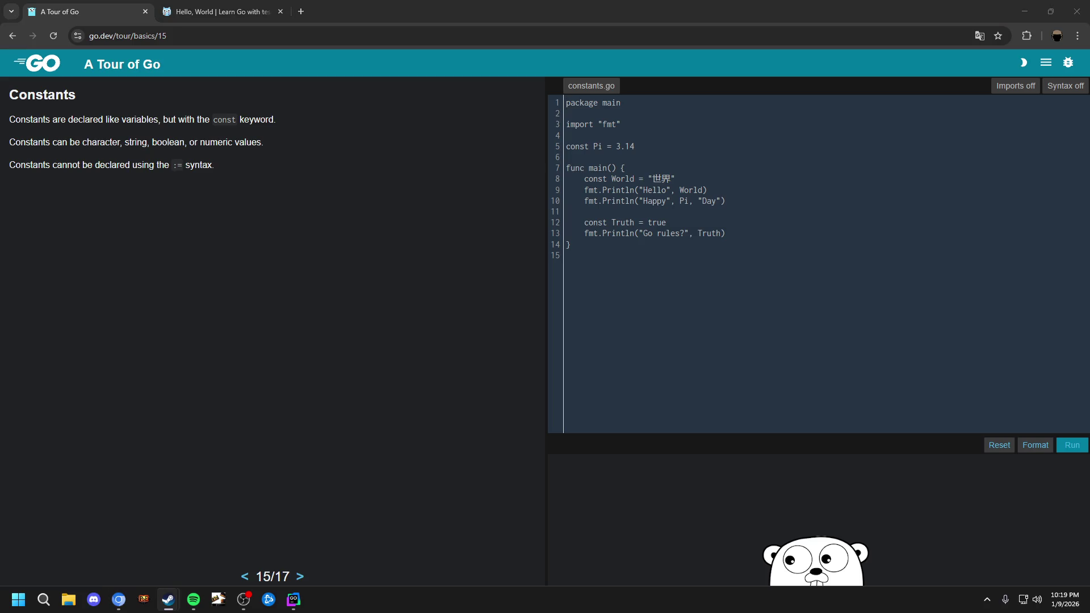